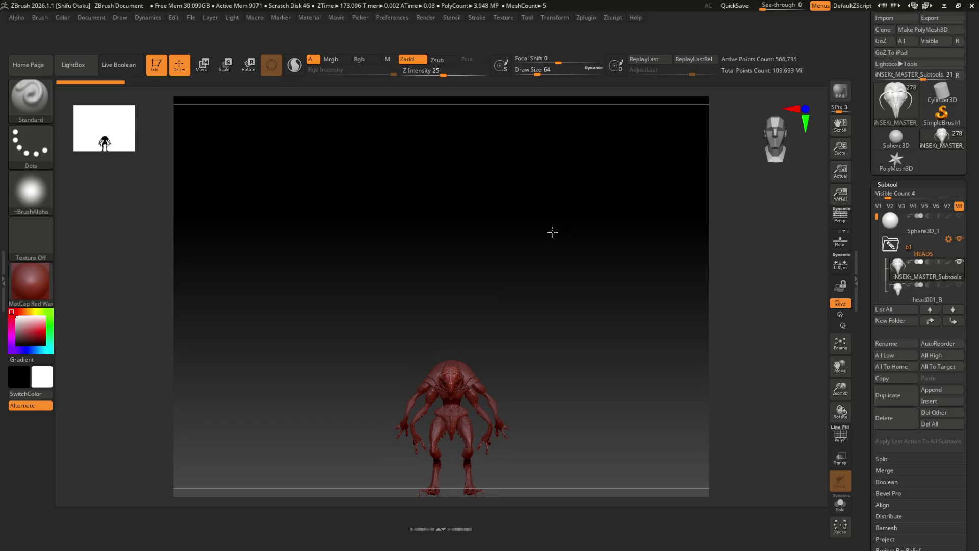
Rotate, raise and zoom the view until the creature's head and torso fill it from the side
left_click_drag(550, 257, 551, 275)
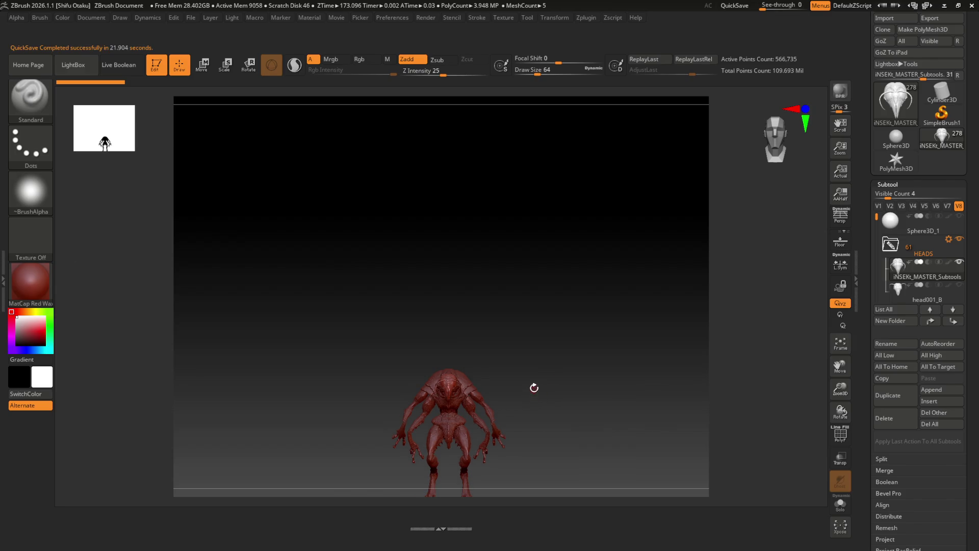
mouse_move(534, 345)
left_mouse_down()
mouse_move(526, 398)
mouse_move(519, 248)
mouse_move(518, 405)
mouse_move(520, 386)
left_mouse_up()
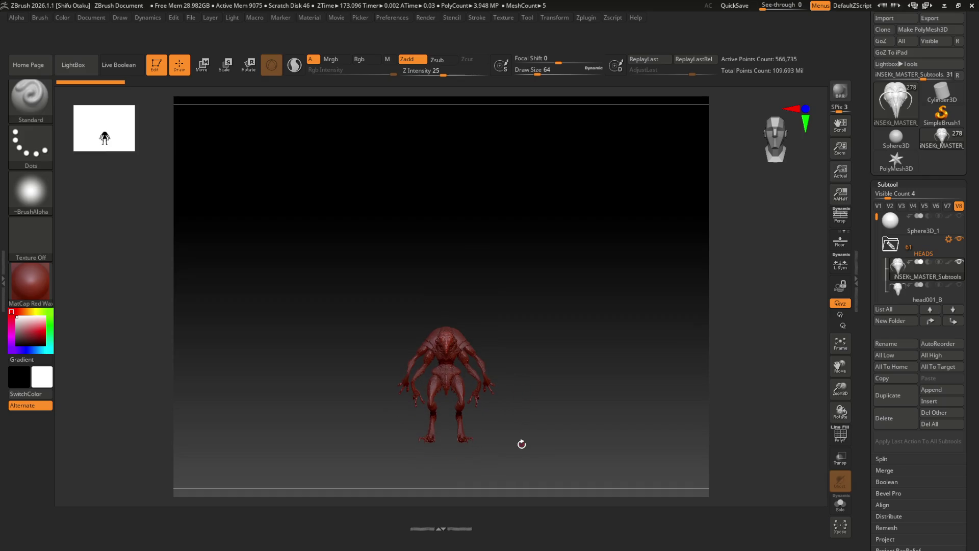
left_click_drag(522, 443, 516, 320, "alt")
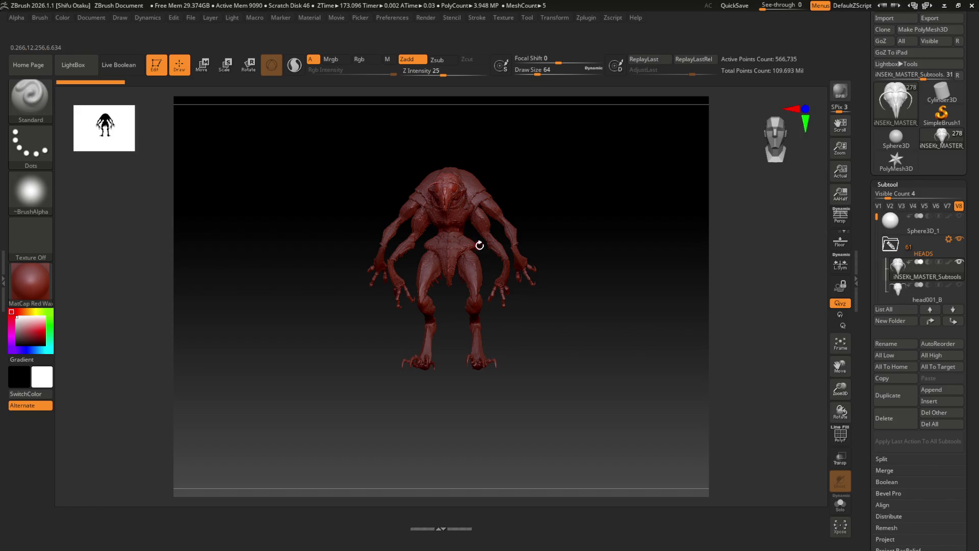
mouse_move(484, 258)
right_mouse_down("ctrl")
mouse_move(509, 356)
mouse_move(516, 451)
right_mouse_up("ctrl")
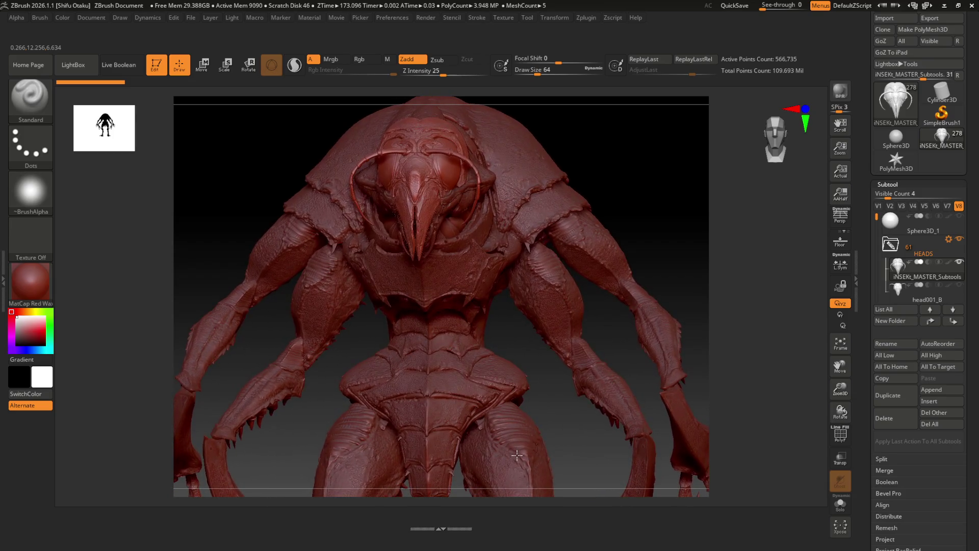
left_click_drag(511, 328, 549, 340)
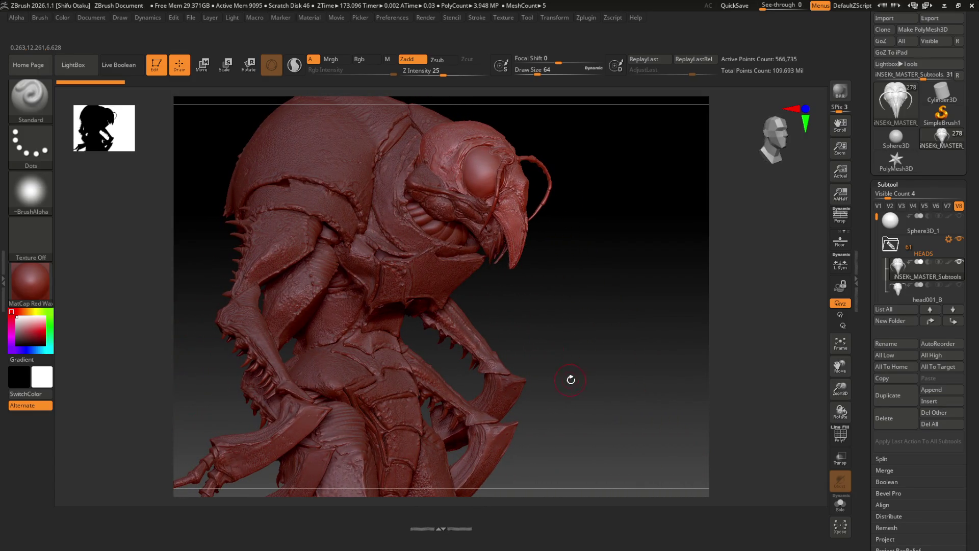
Collapse the HEADS and BODIES folders, toggling their visibility, and leave BODIES active
mouse_move(962, 268)
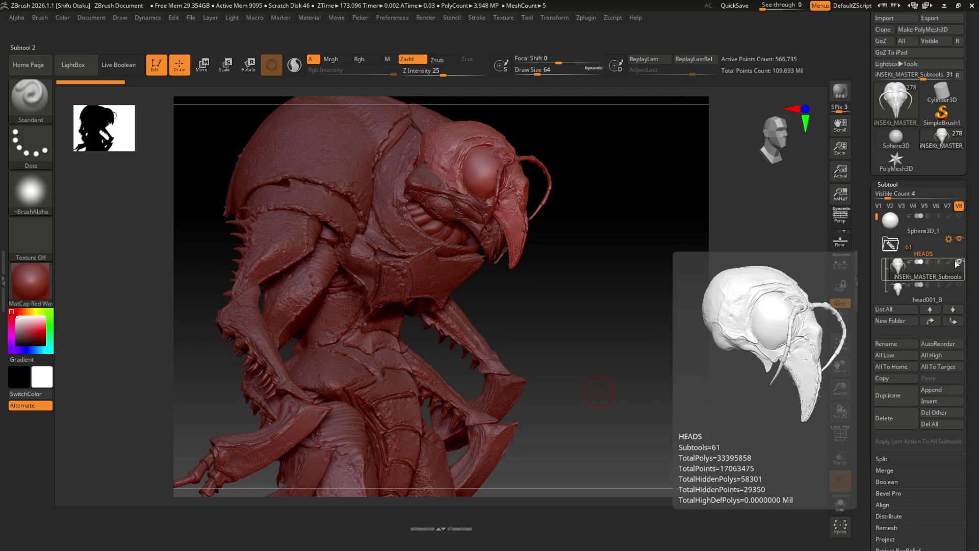
left_click(937, 256)
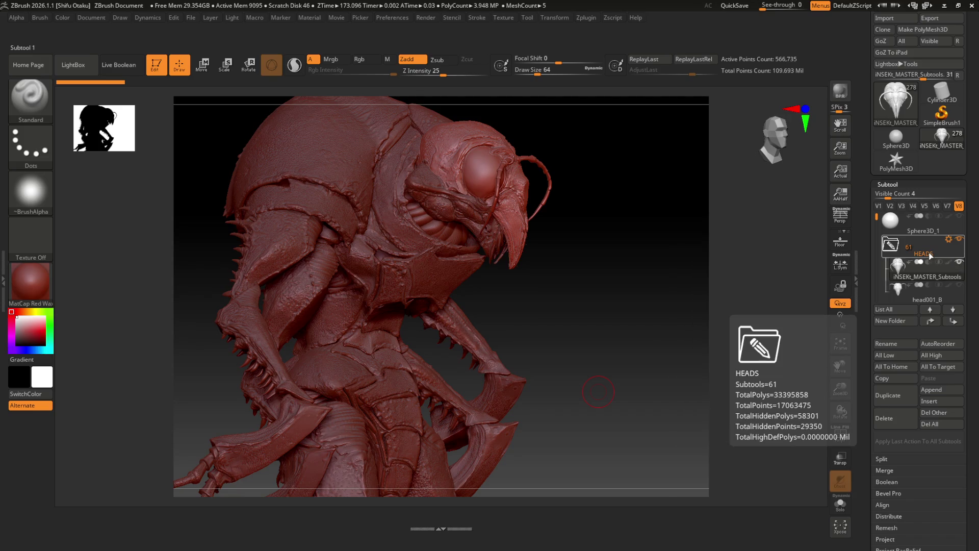
left_click(891, 245)
left_click(896, 266)
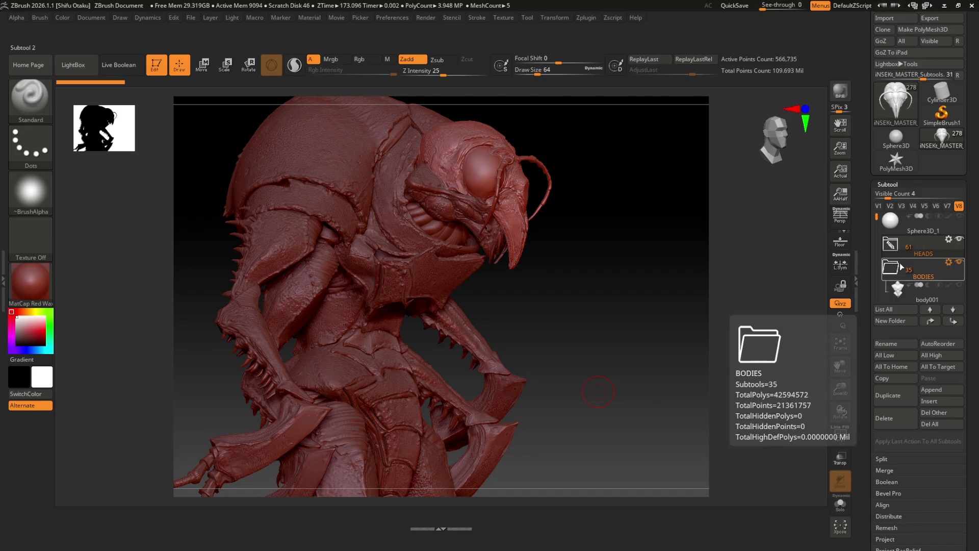
left_click(960, 264)
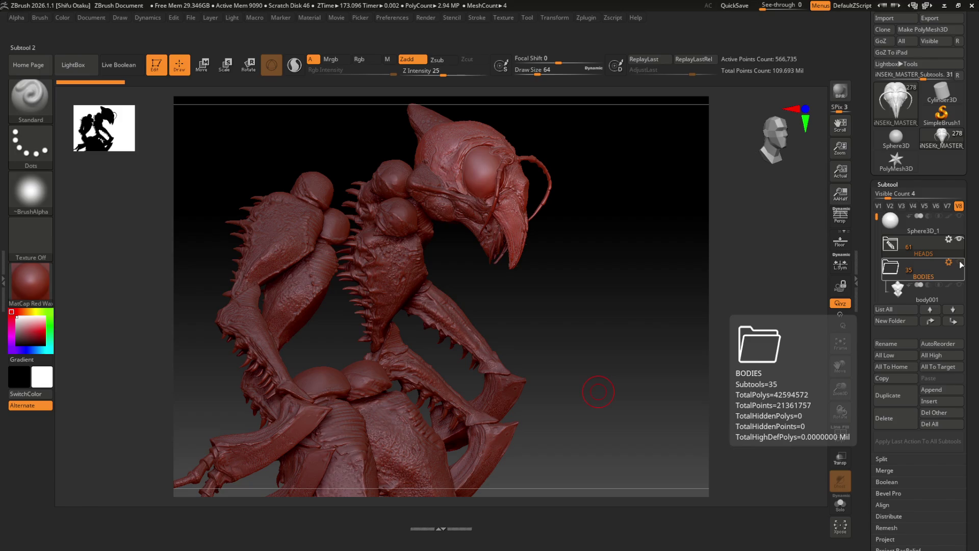
left_click(959, 264)
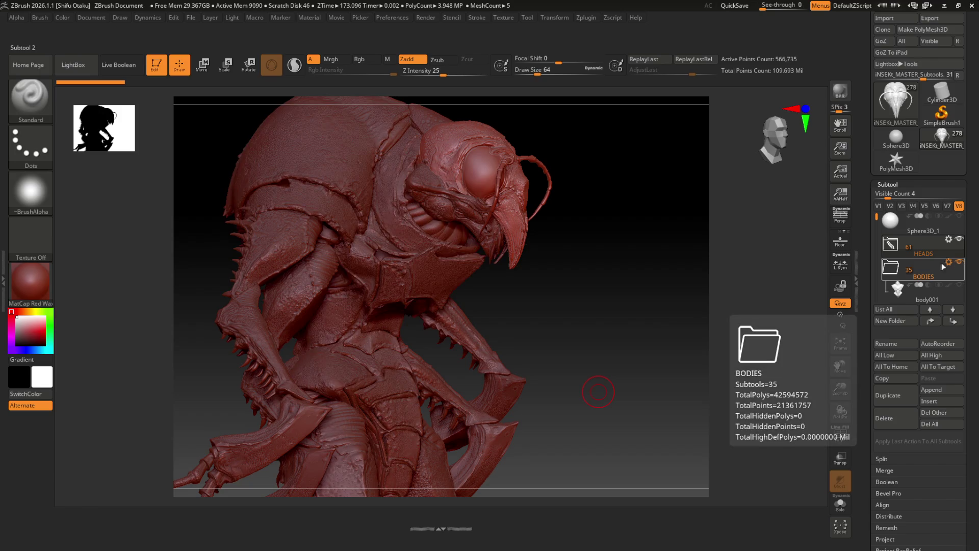
left_click(891, 266)
left_click(918, 252)
left_click(959, 240)
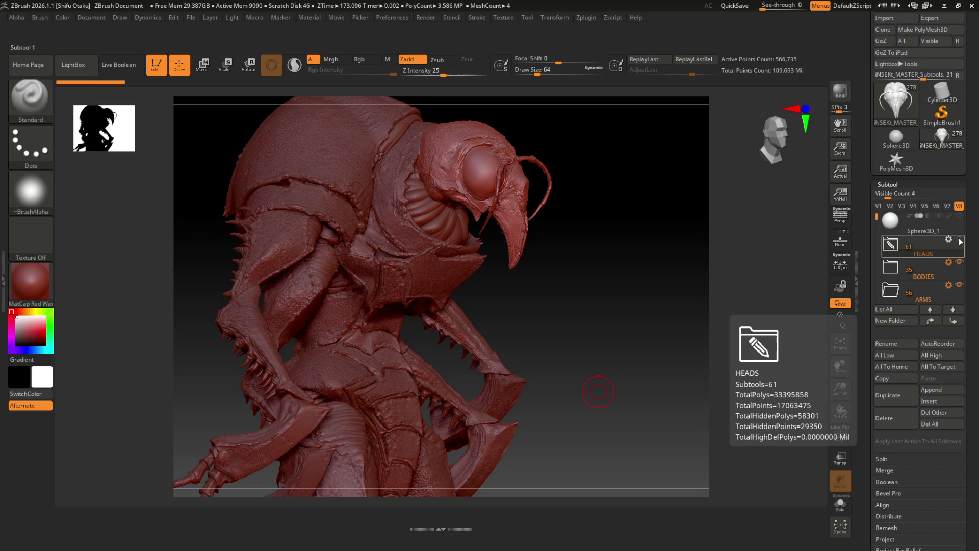
left_click(954, 260)
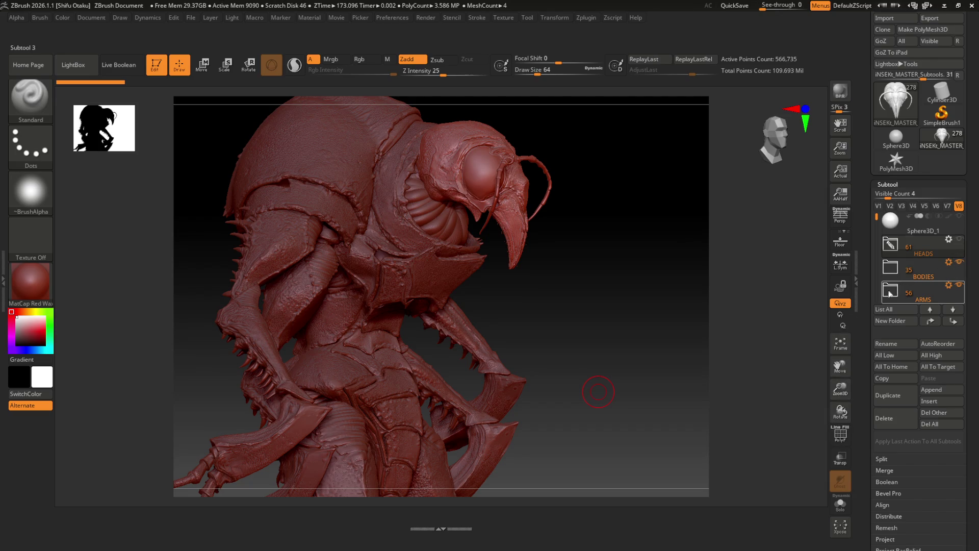
Hide the SPARE_PARTS, WINGS, LEGS and ARMS folders in the Subtool list
left_click_drag(878, 283, 881, 217)
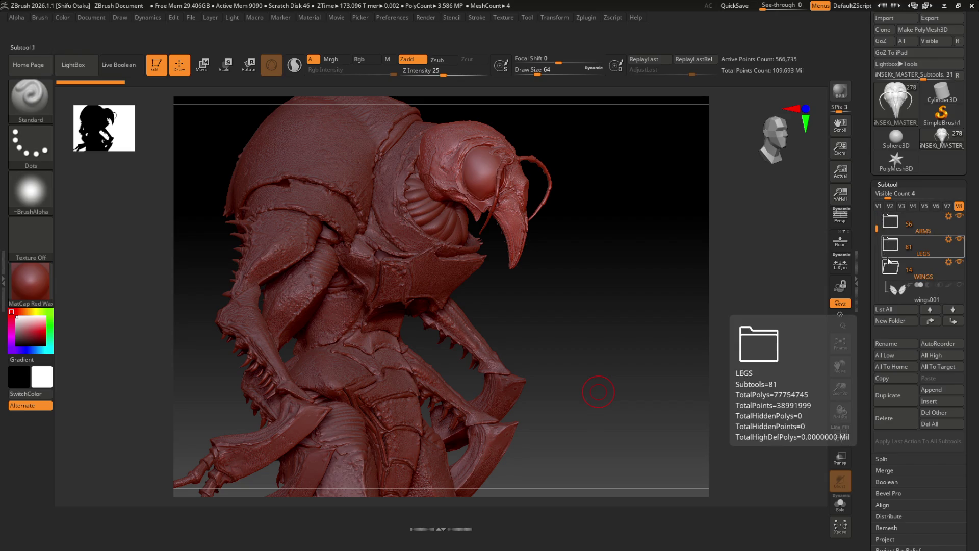
left_click(889, 264)
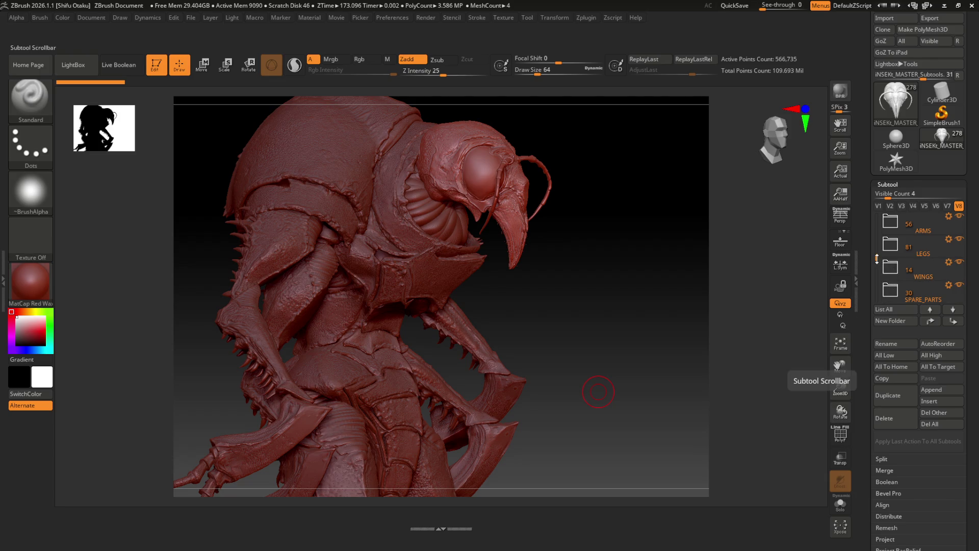
left_click_drag(877, 259, 877, 261)
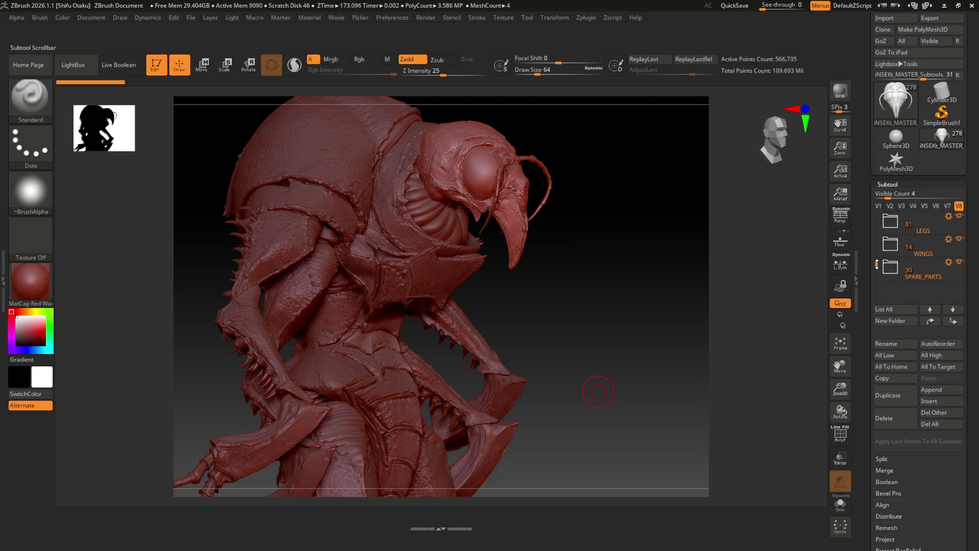
mouse_move(909, 271)
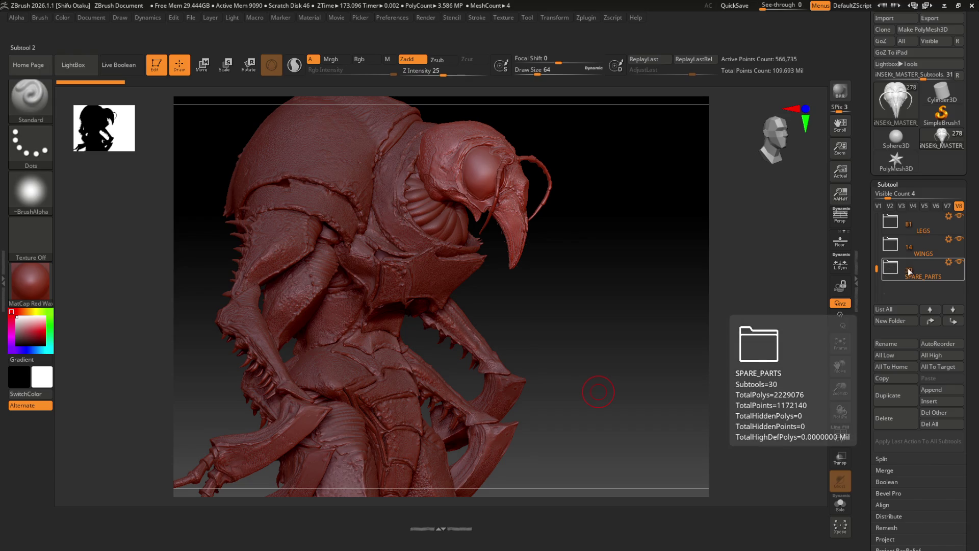
left_click(959, 262)
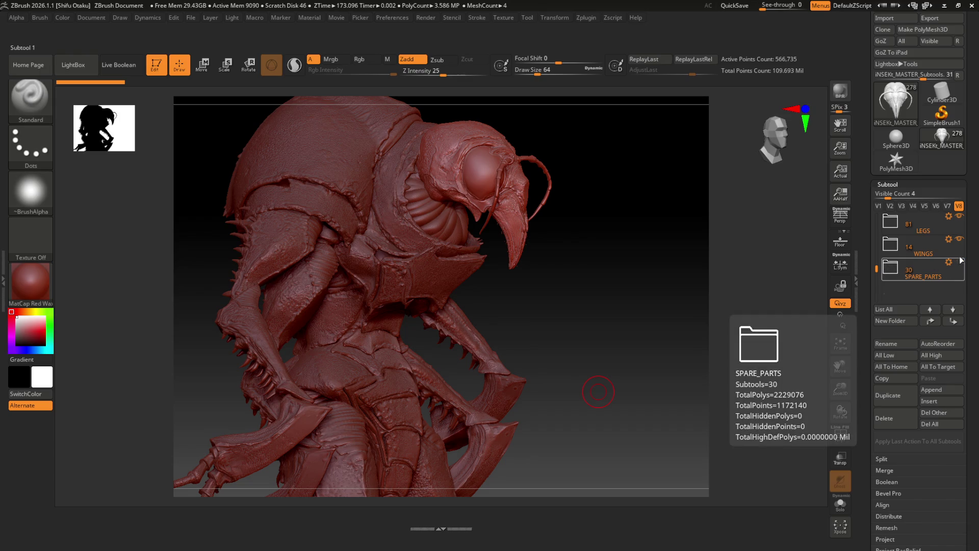
left_click(959, 238)
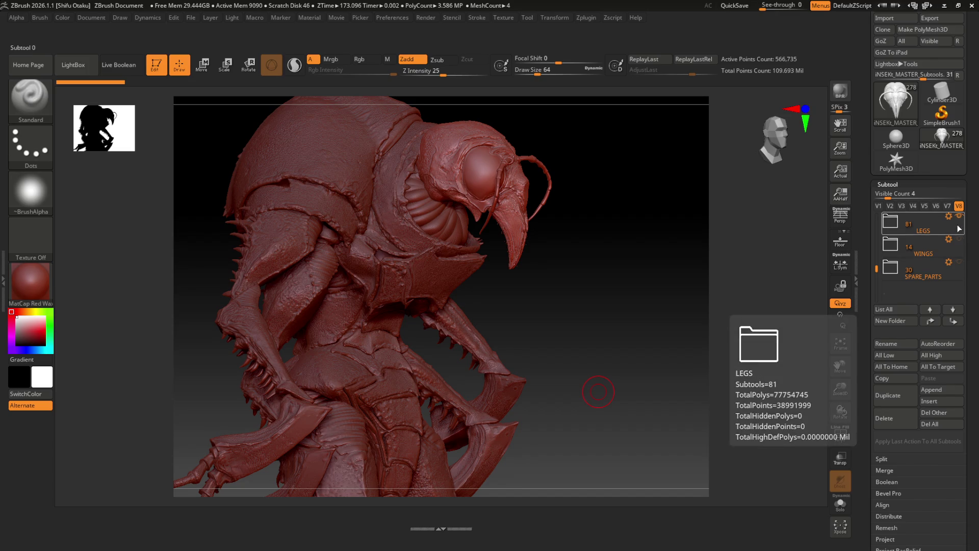
left_click(959, 217)
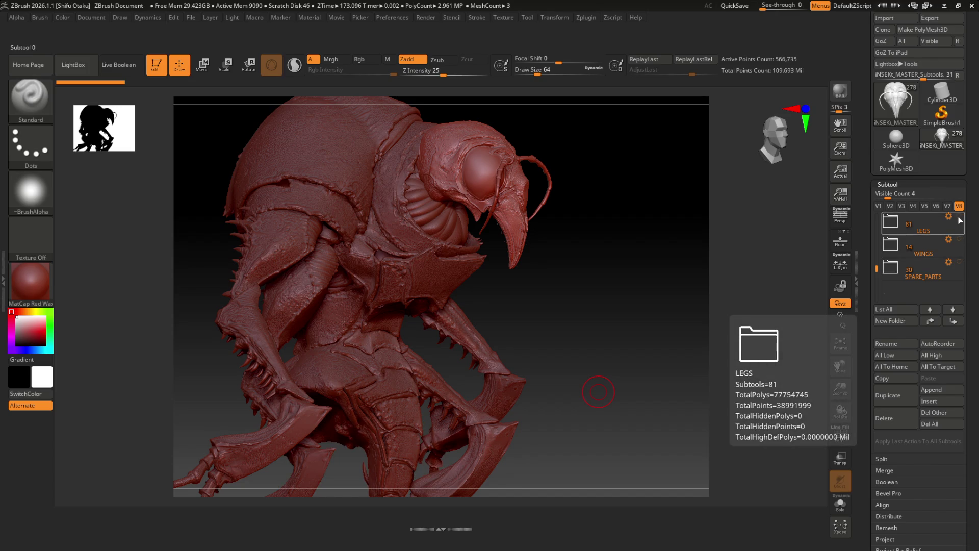
left_click_drag(876, 266, 876, 225)
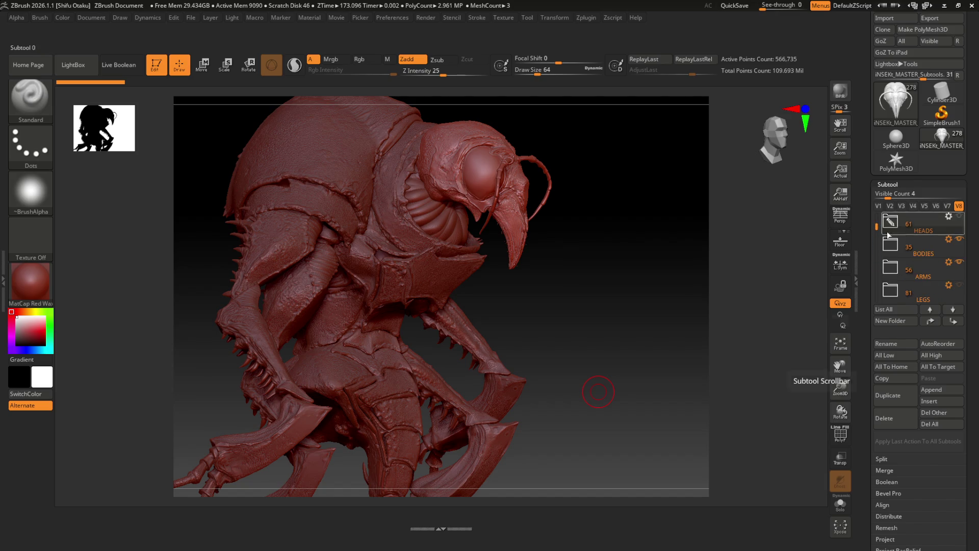
left_click(960, 263)
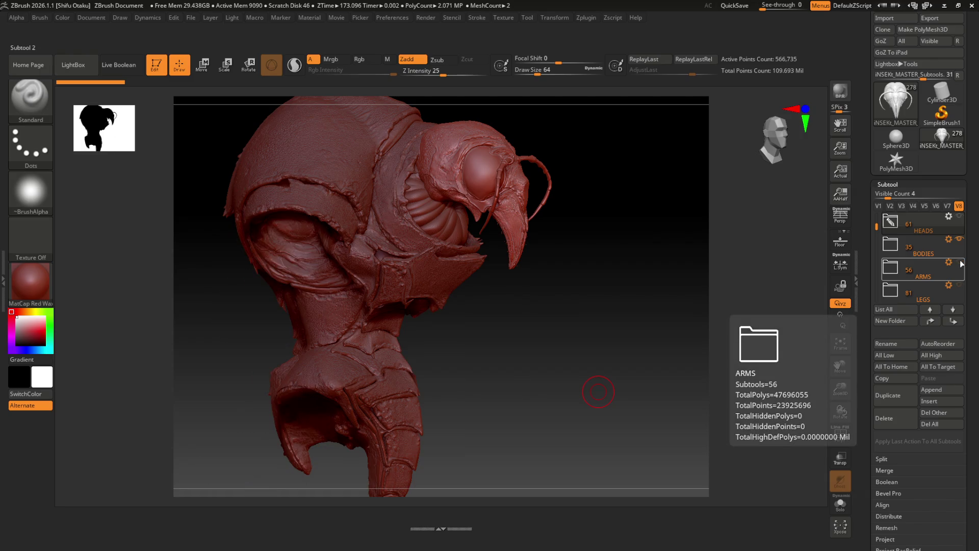
Hide the BODIES folder, toggle the HEADS folder's eye on and off, then expand HEADS
left_click(960, 240)
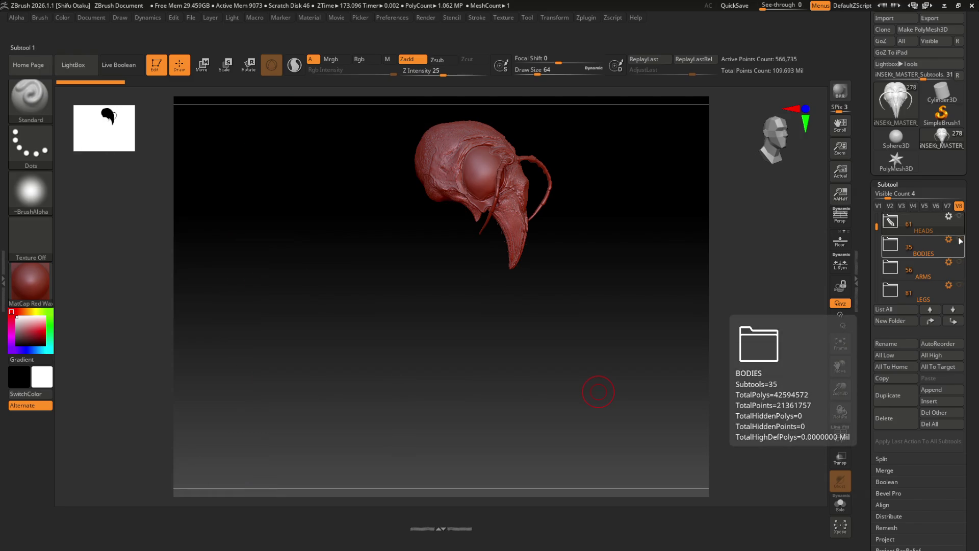
left_click_drag(876, 229, 876, 217)
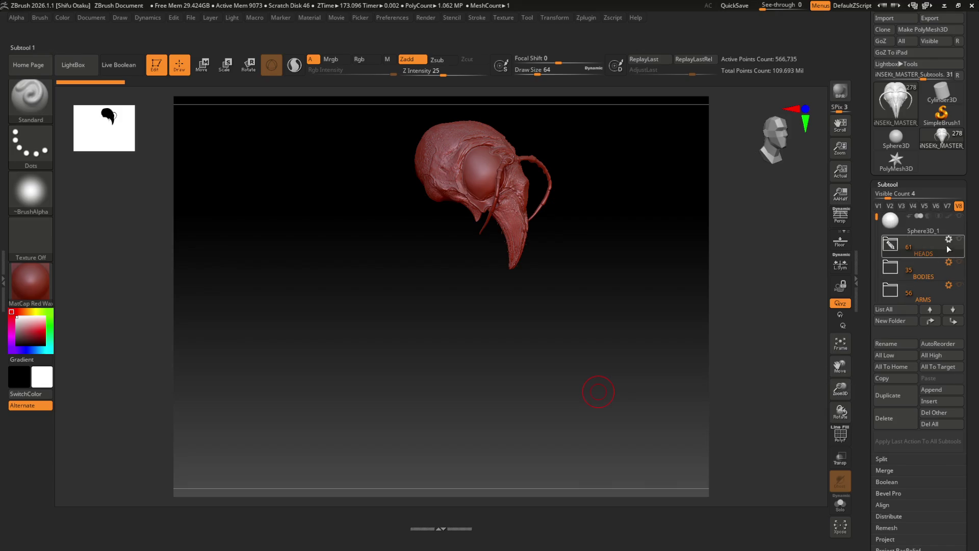
mouse_move(962, 241)
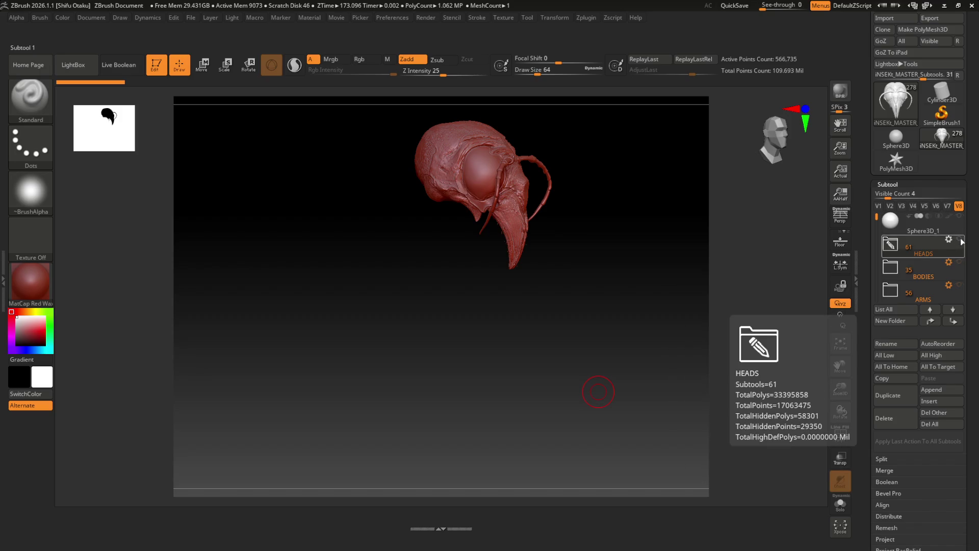
left_click(961, 240)
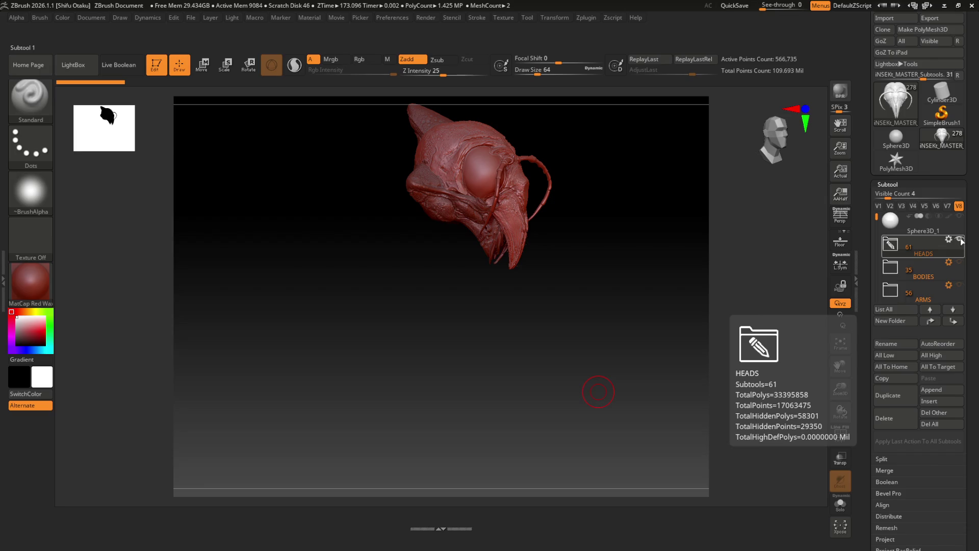
left_click(961, 240)
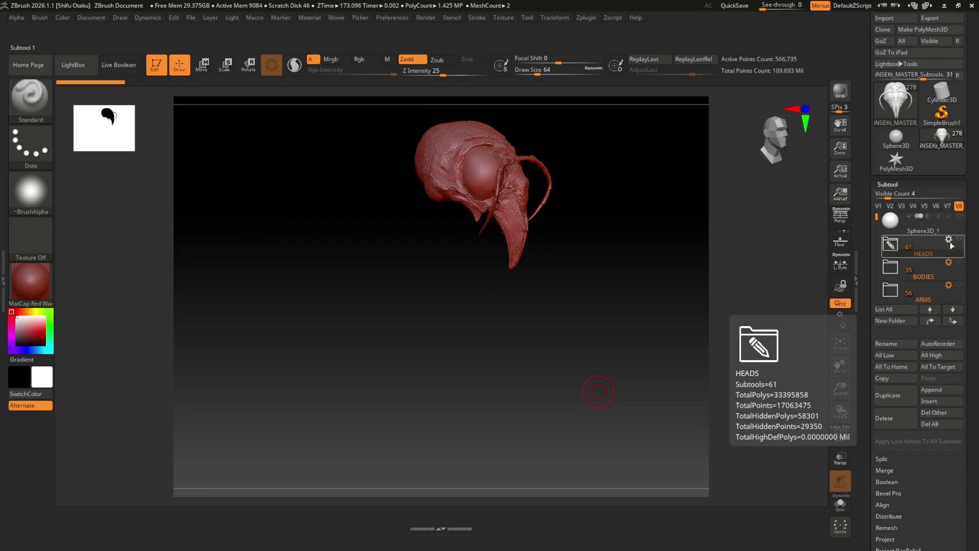
left_click(889, 247)
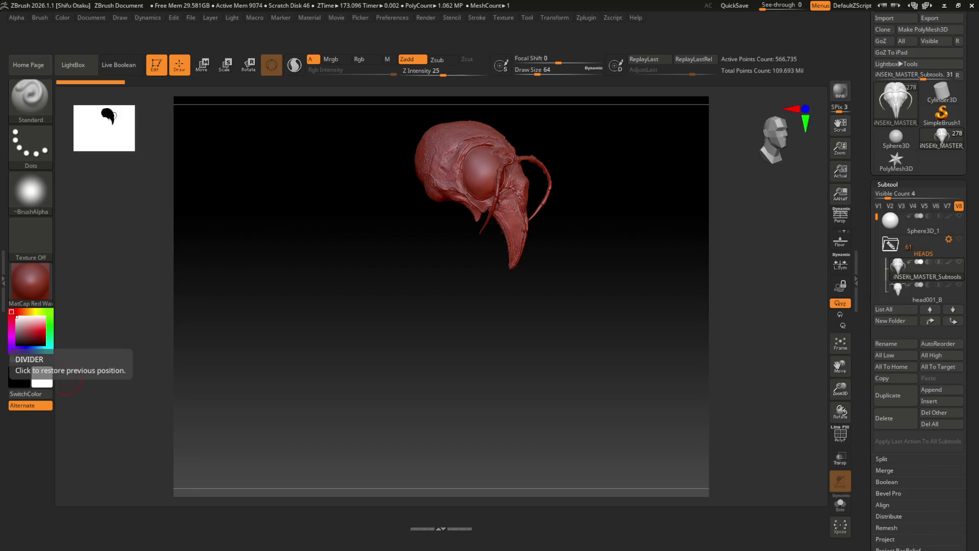
Scroll the HEADS subtool list and make head001_B the active subtool
mouse_move(876, 217)
left_mouse_down()
mouse_move(874, 235)
mouse_move(882, 213)
left_mouse_up()
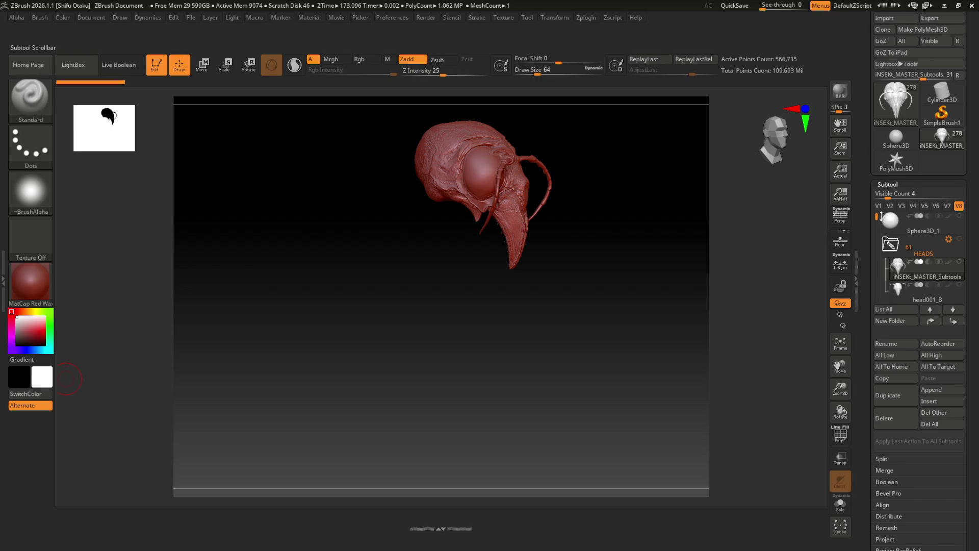
mouse_move(891, 273)
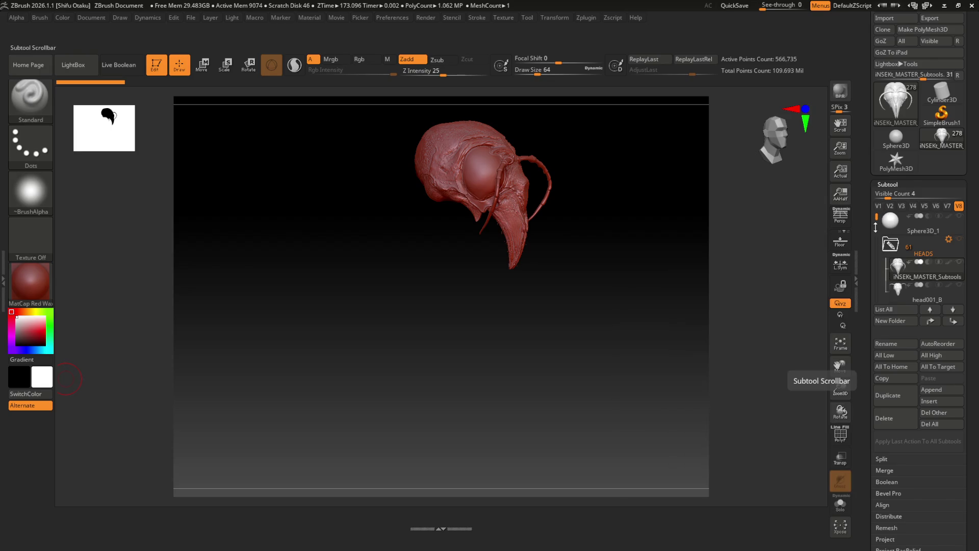
left_click_drag(876, 216, 876, 216)
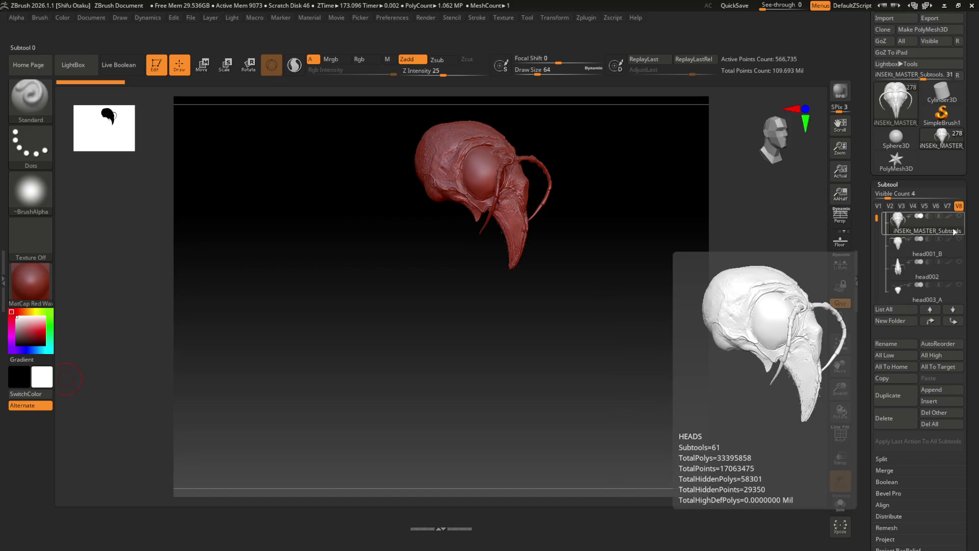
left_click(937, 246)
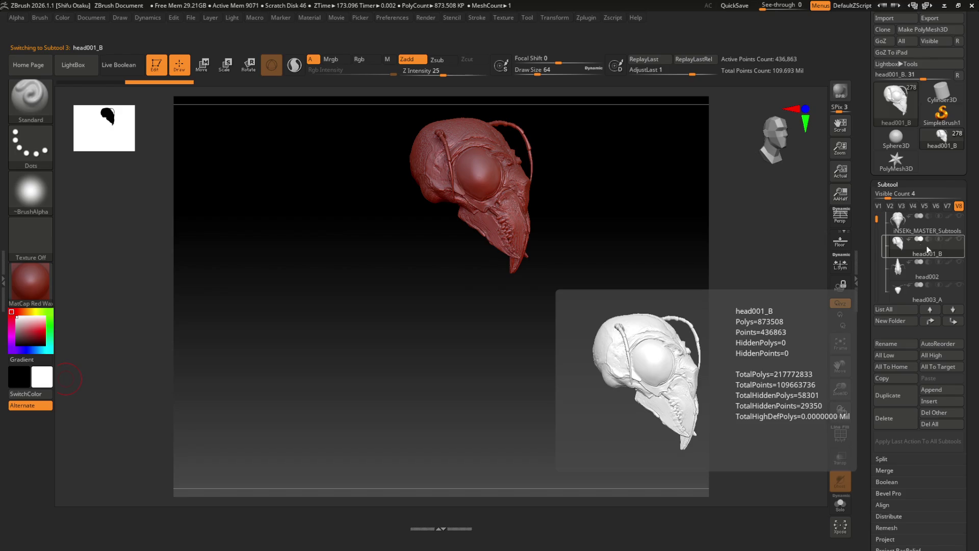
left_click(960, 239)
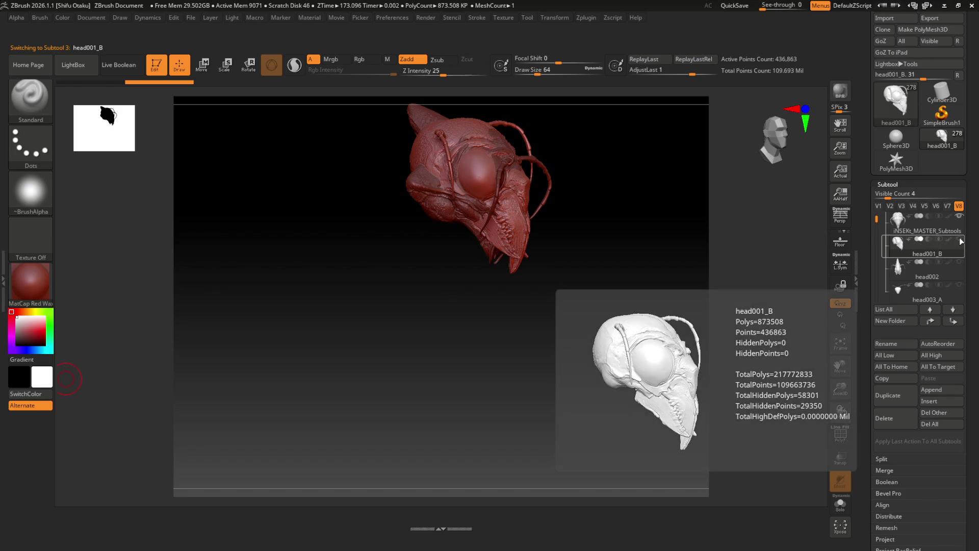
left_click(959, 216)
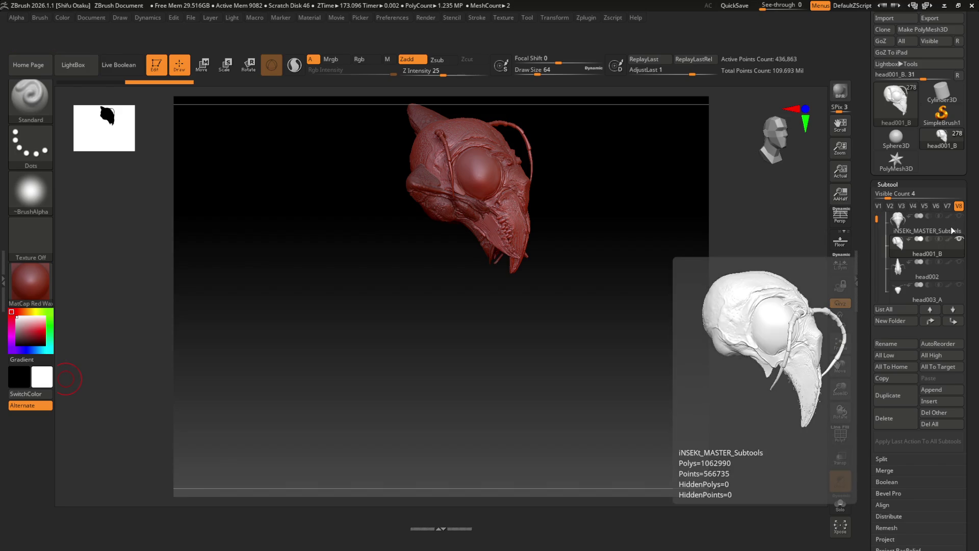
mouse_move(947, 246)
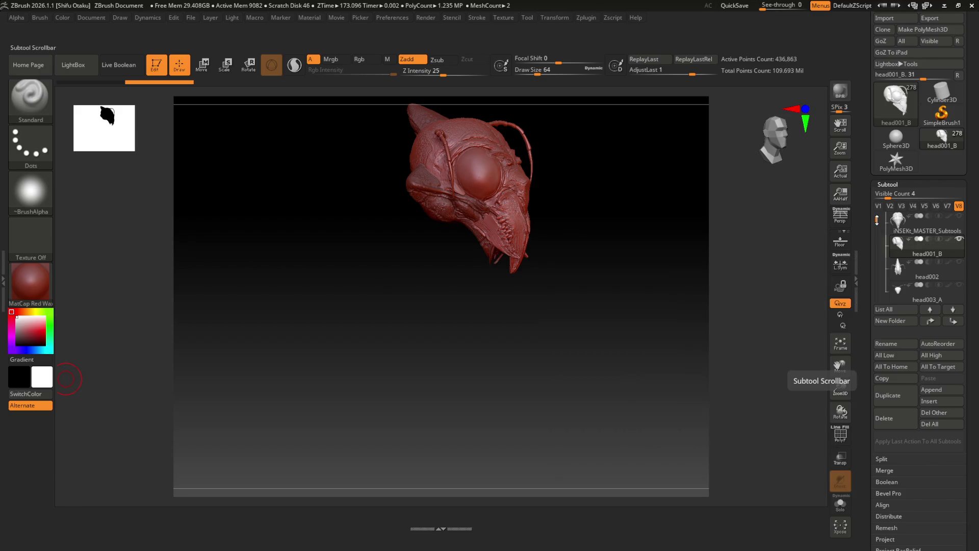
left_click_drag(877, 219, 876, 216)
mouse_move(882, 211)
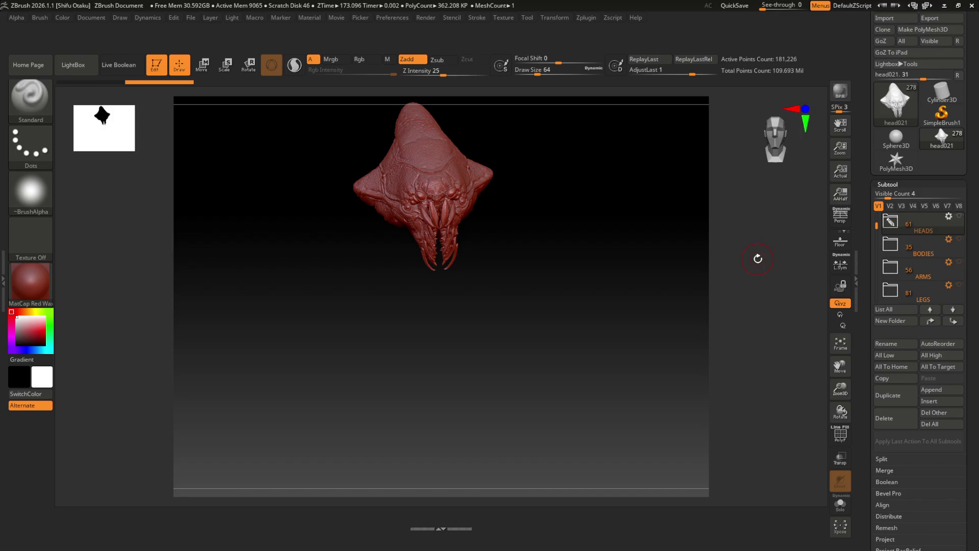
Turn head021 to a side view, re-enter Edit keeping 3D via Do Not Switch, then rotate frontward
left_click_drag(862, 121, 861, 163)
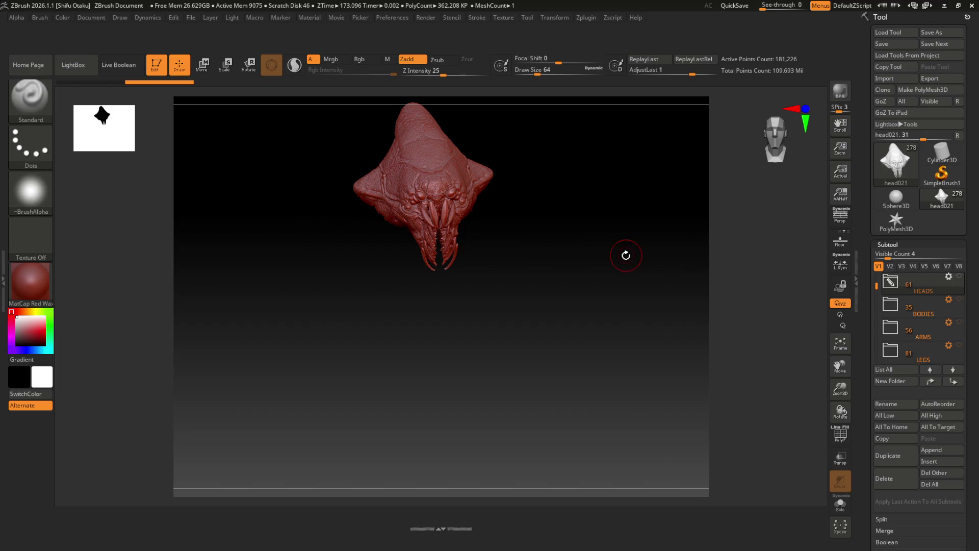
mouse_move(533, 253)
left_mouse_down()
mouse_move(510, 308)
mouse_move(513, 246)
left_mouse_up()
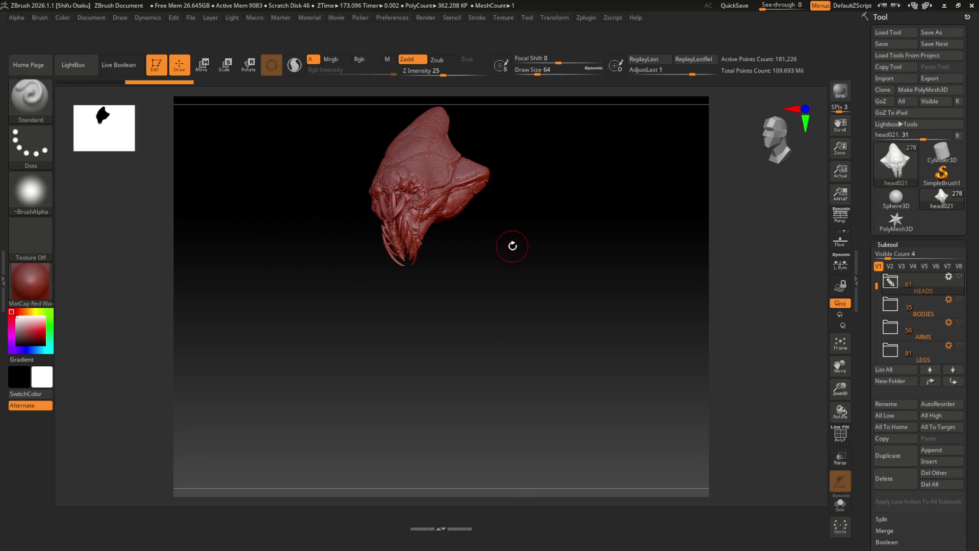
left_click(156, 64)
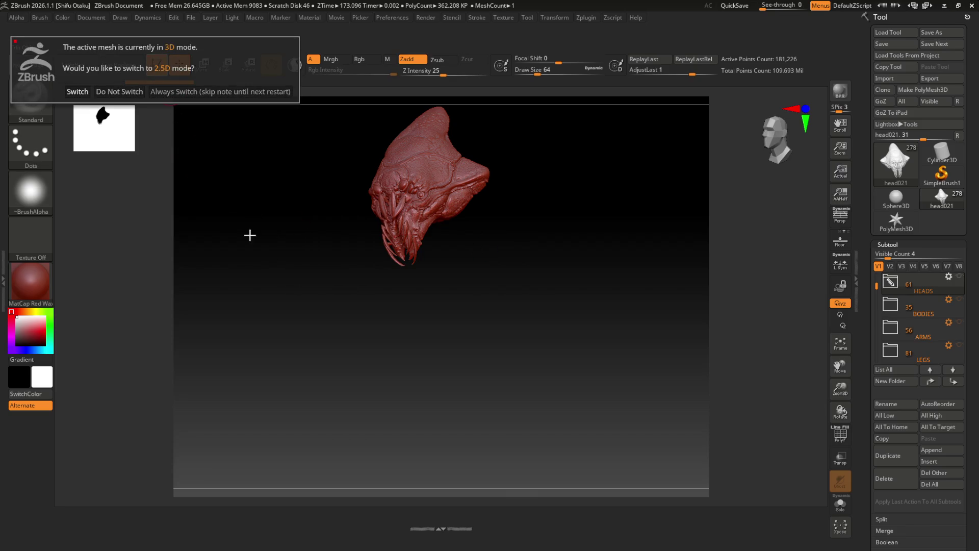
left_click(121, 91)
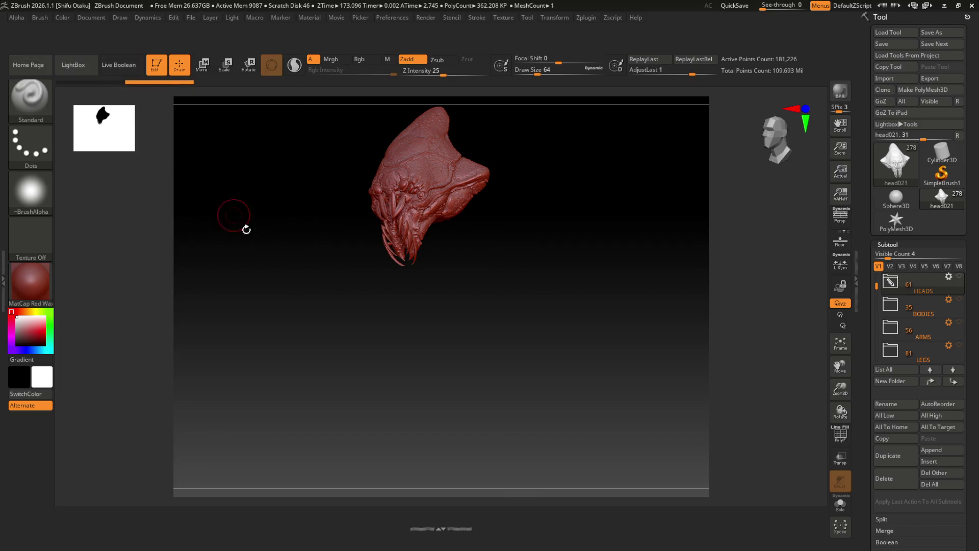
mouse_move(269, 262)
left_mouse_down()
mouse_move(323, 260)
mouse_move(295, 262)
left_mouse_up()
Hold Ctrl to switch to the MaskPen brush for masking head021
key("ctrl")
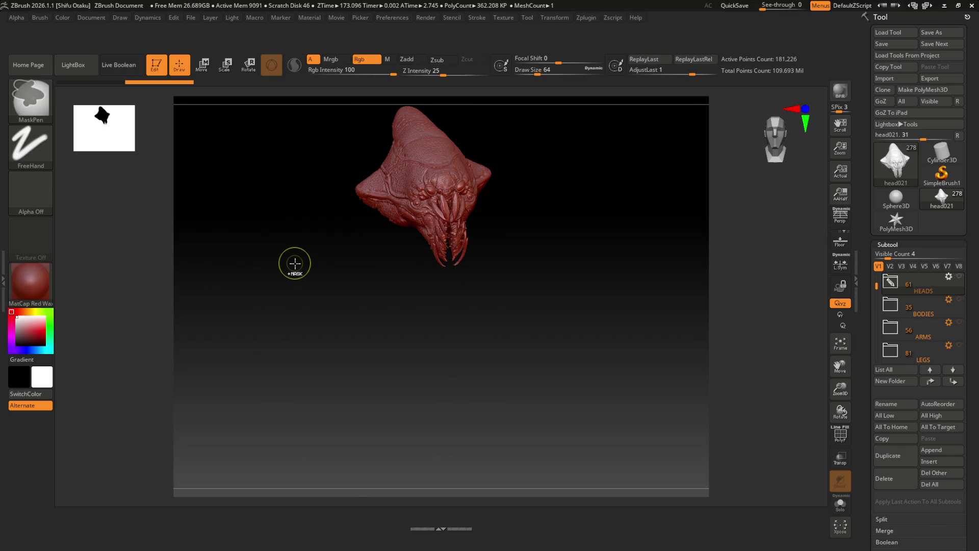